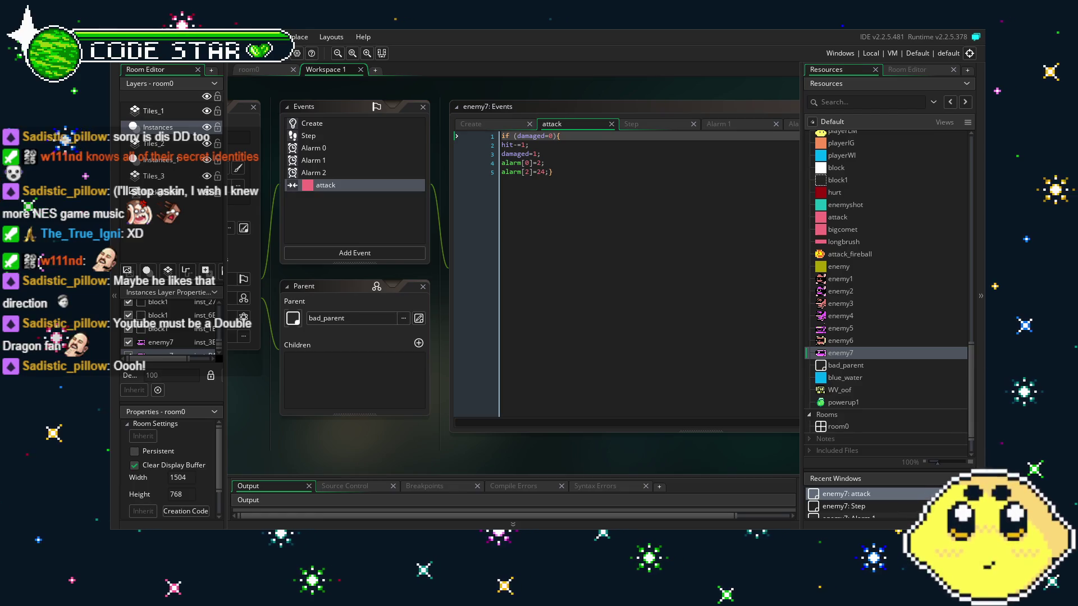
Pan the workspace to bring enemy7's object settings and Events window into view
{"action": "left_click_drag", "start_coordinate": [403, 437], "coordinate": [496, 440]}
Insert depth=-10000; as the first line of enemy7's Create code, above hit=2;, and save
{"action": "left_click", "coordinate": [416, 126]}
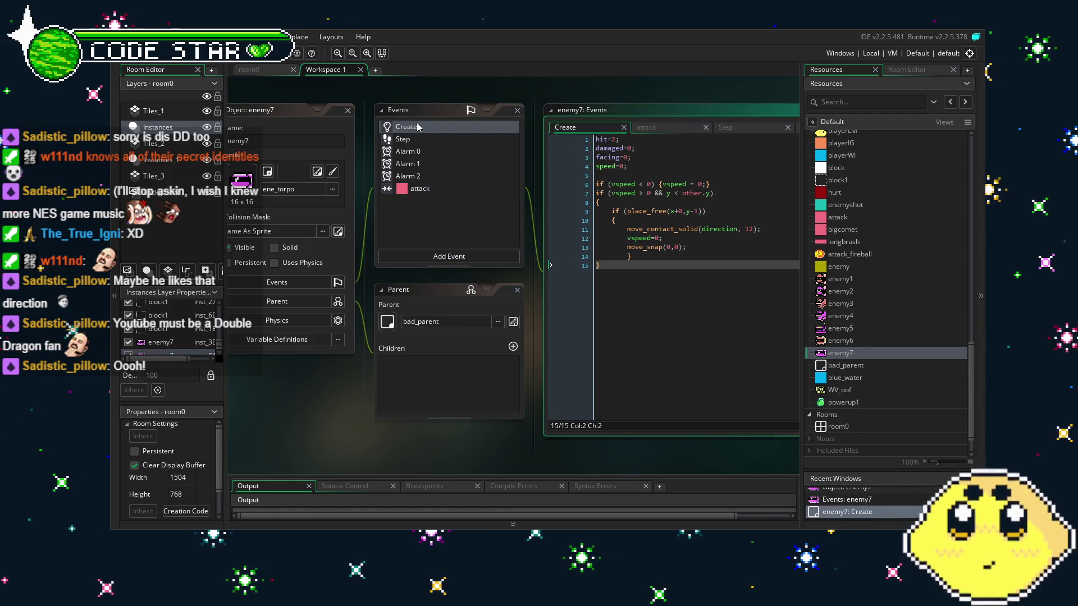
{"action": "key", "text": "Page_Up"}
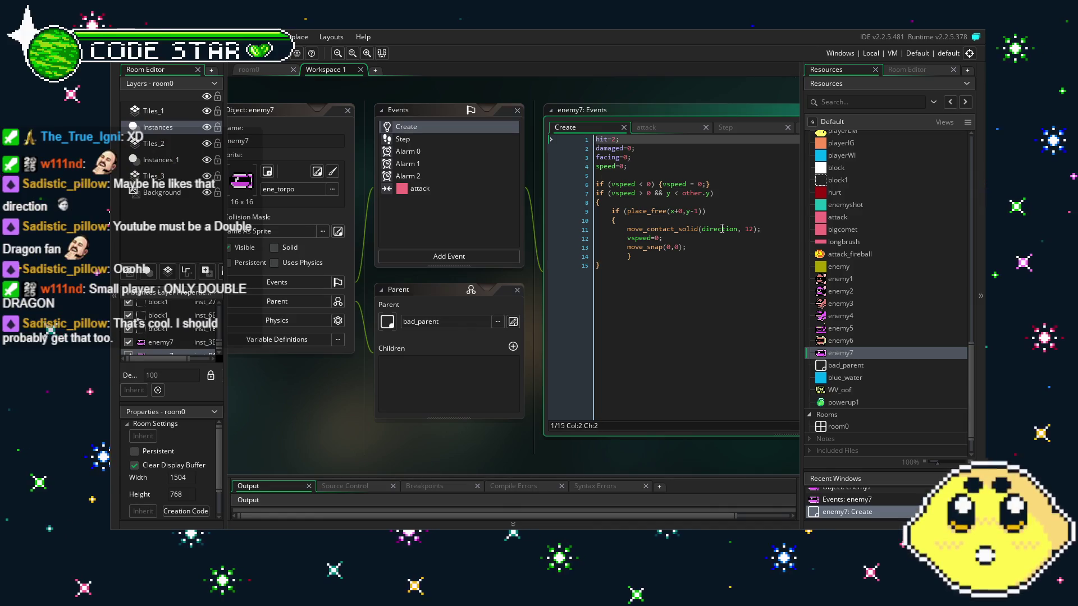
{"action": "key", "text": "Home"}
{"action": "key", "text": "Return"}
{"action": "key", "text": "Up"}
{"action": "type", "text": "depth-"}
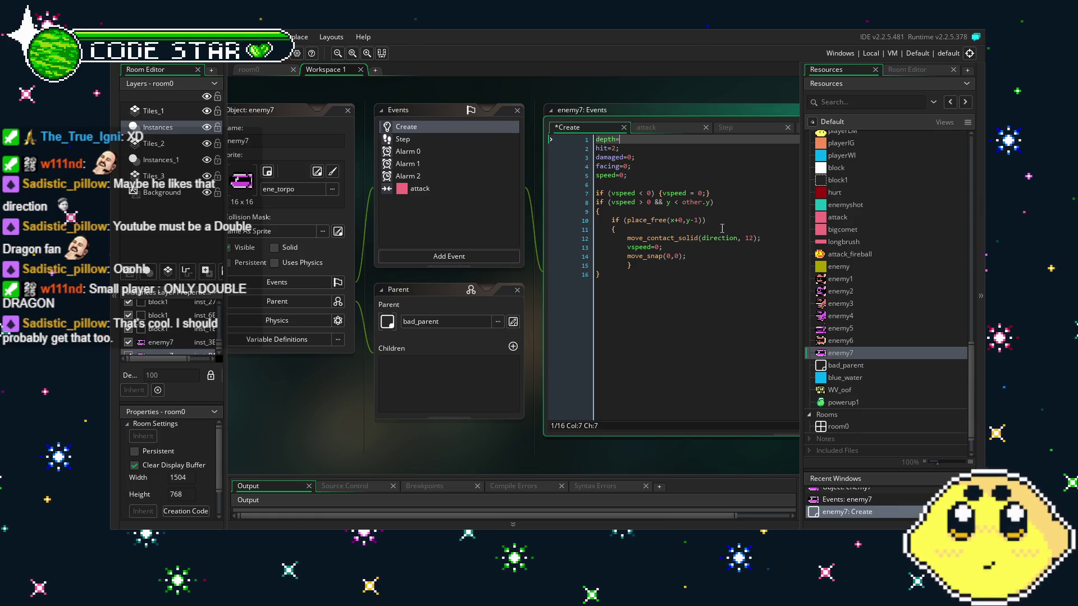
{"action": "type", "text": "10000;"}
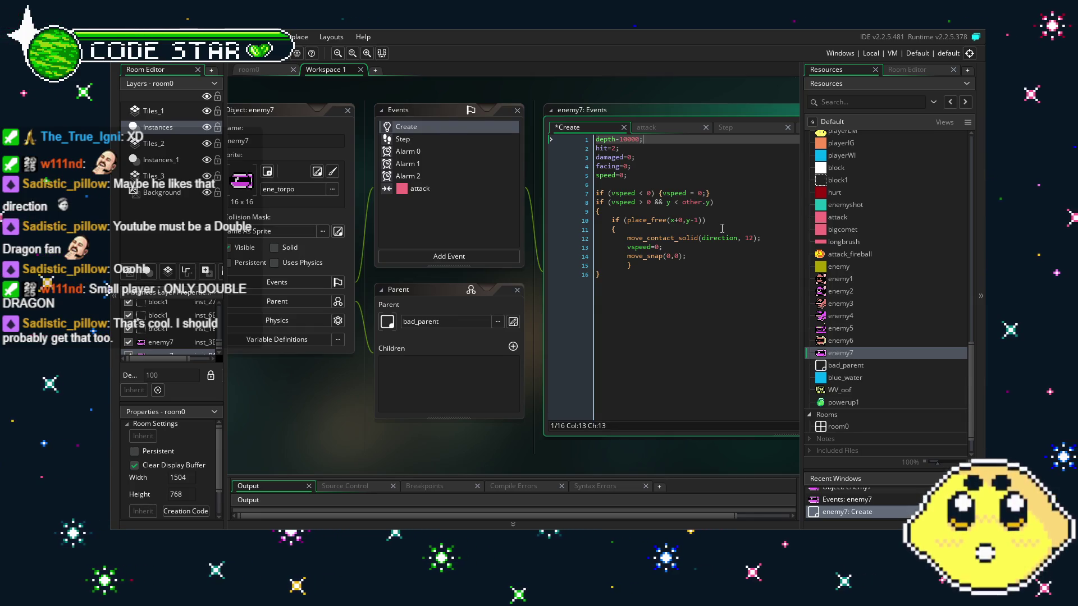
{"action": "key", "text": "ctrl+s"}
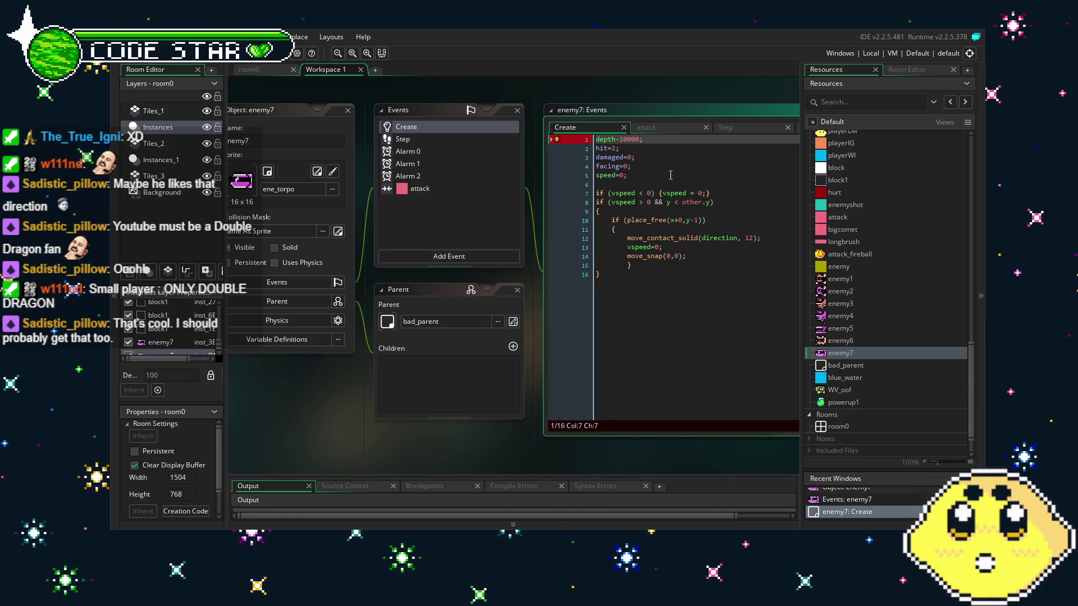
{"action": "key", "text": "Delete"}
{"action": "type", "text": "-"}
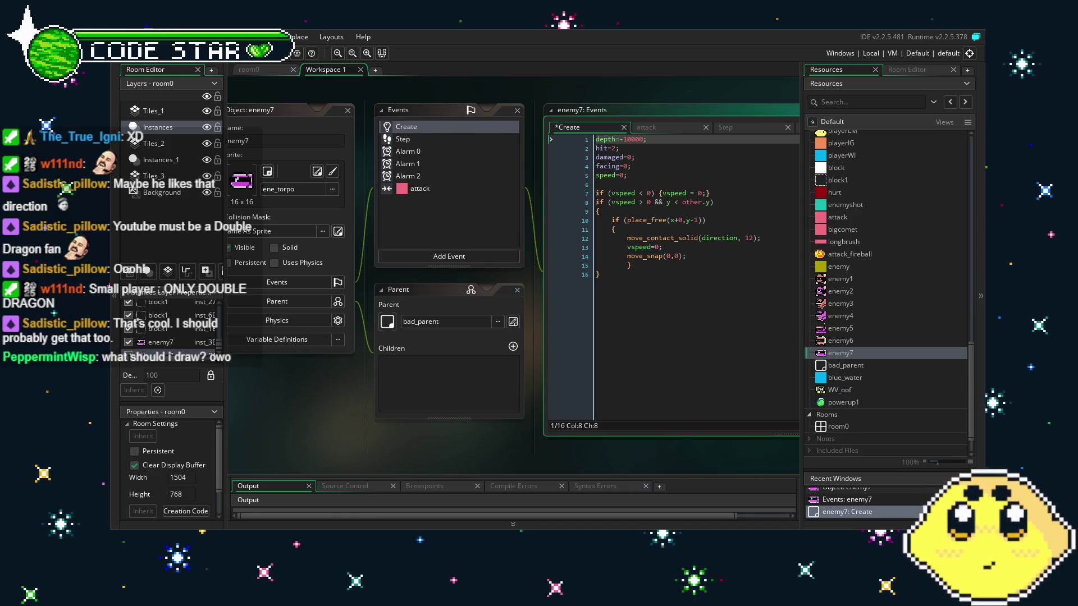
{"action": "left_click", "coordinate": [665, 329]}
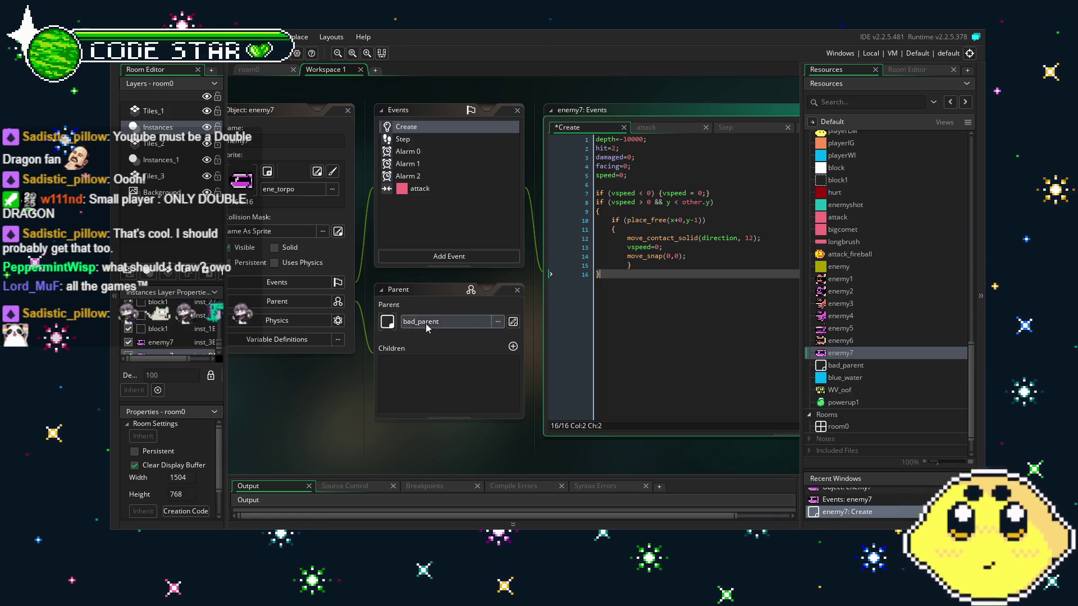
Move focus off the Create code and reposition the editor windows across the workspace
{"action": "left_click", "coordinate": [372, 413]}
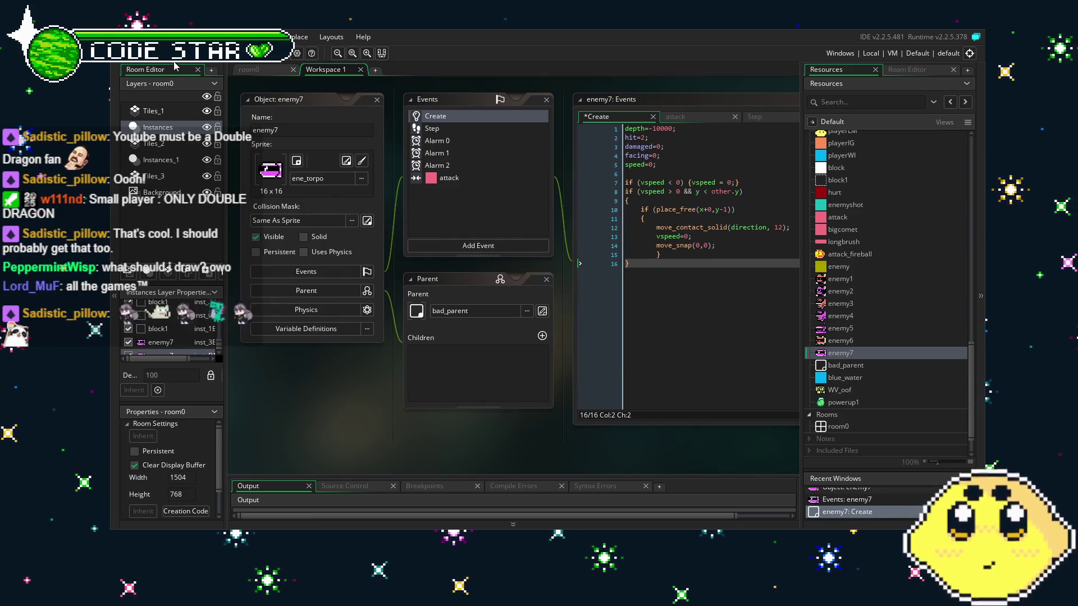
{"action": "left_click_drag", "start_coordinate": [365, 416], "coordinate": [355, 409]}
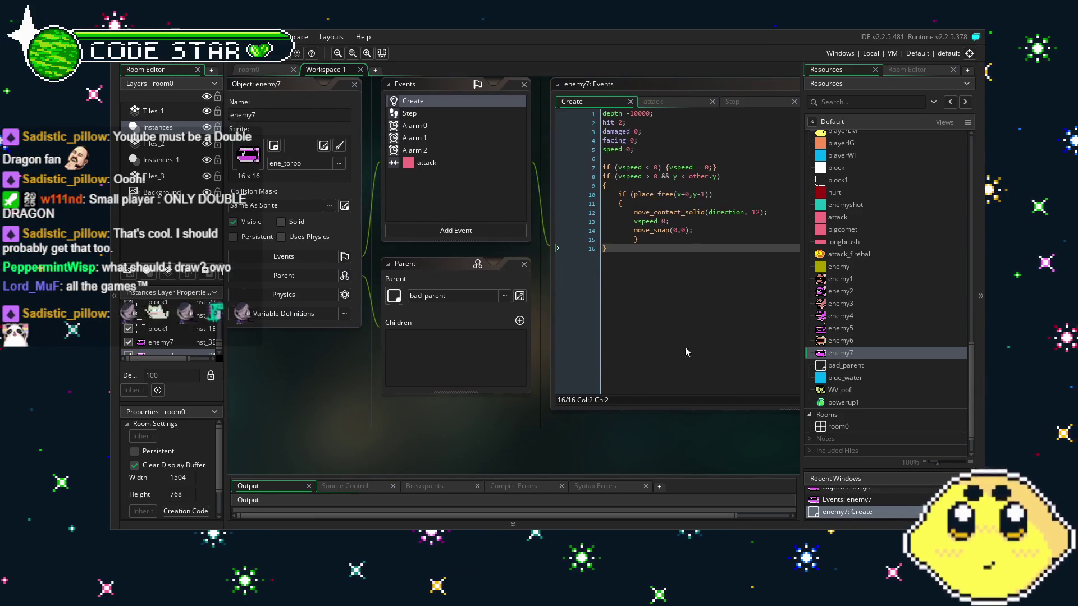
{"action": "scroll", "coordinate": [924, 330], "scroll_direction": "down", "scroll_amount": 2}
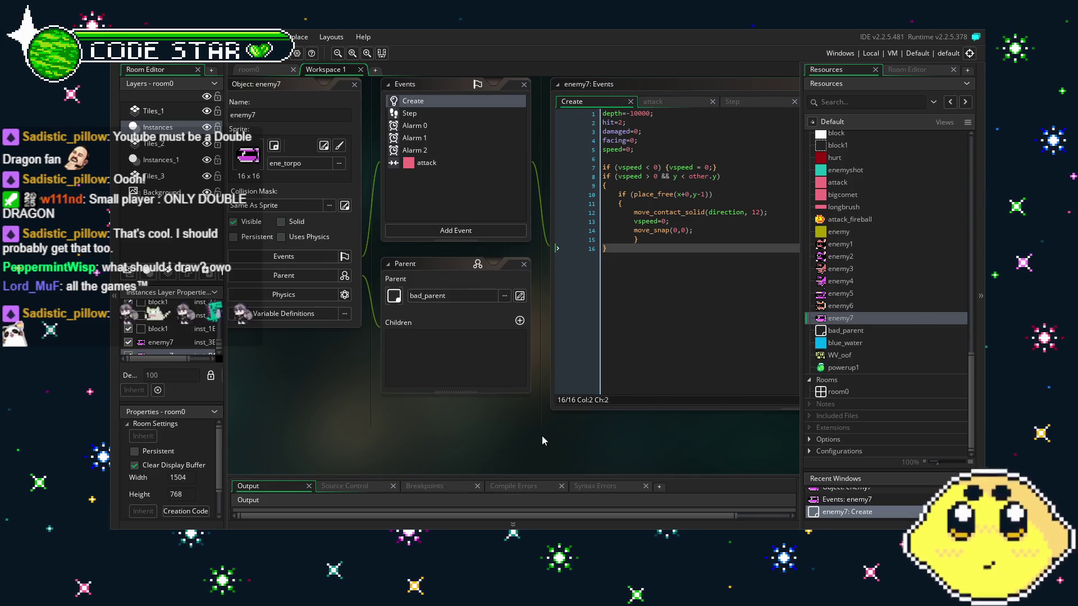
{"action": "left_click_drag", "start_coordinate": [541, 435], "coordinate": [615, 415]}
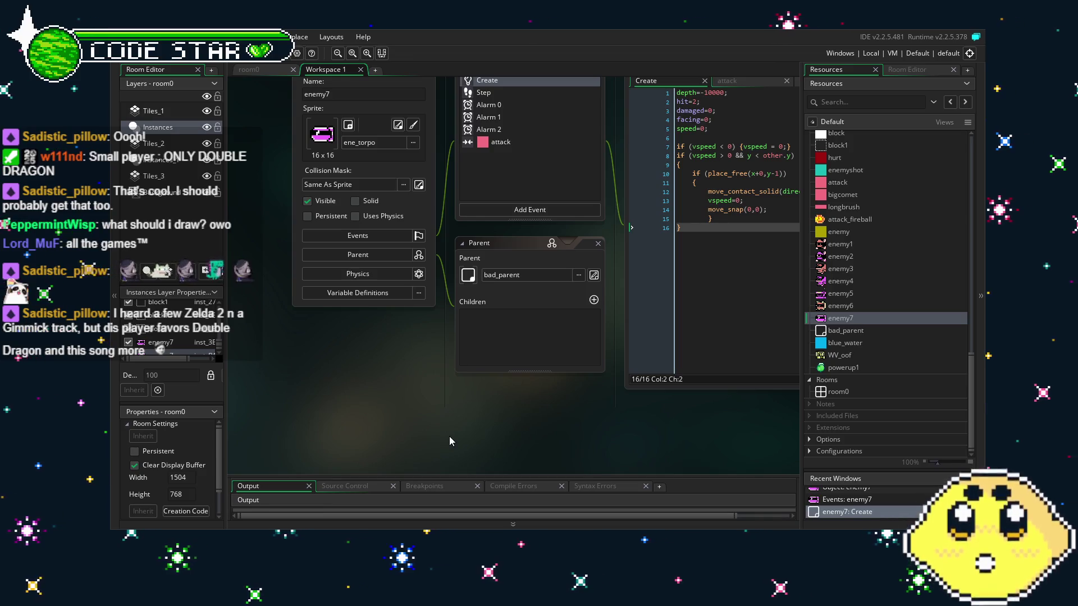
{"action": "mouse_move", "coordinate": [450, 436]}
{"action": "left_mouse_down"}
{"action": "mouse_move", "coordinate": [407, 454]}
{"action": "mouse_move", "coordinate": [426, 461]}
{"action": "left_mouse_up"}
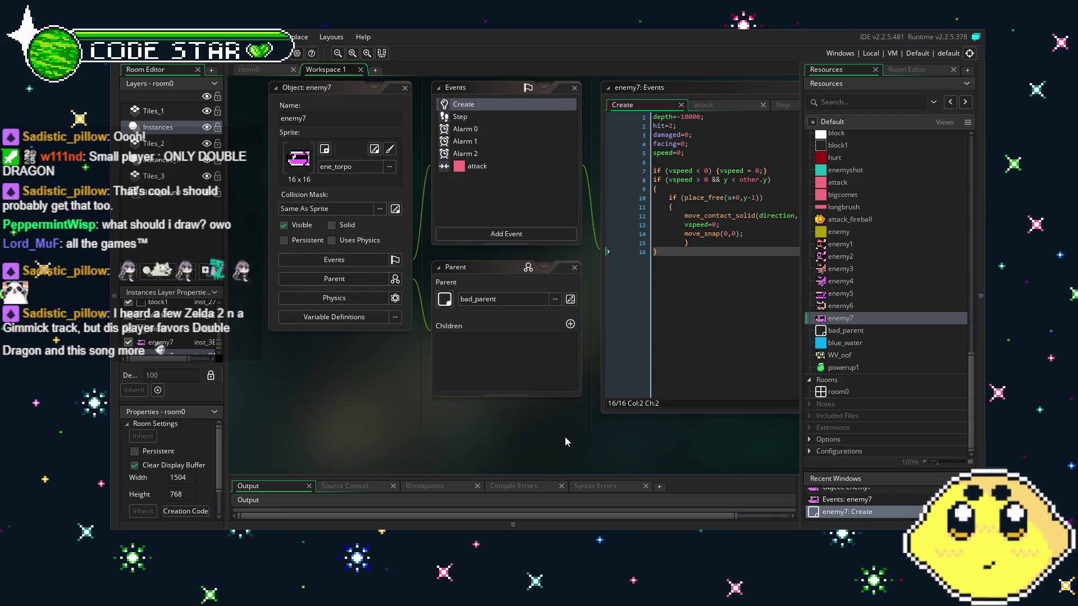
{"action": "left_click_drag", "start_coordinate": [565, 436], "coordinate": [511, 442]}
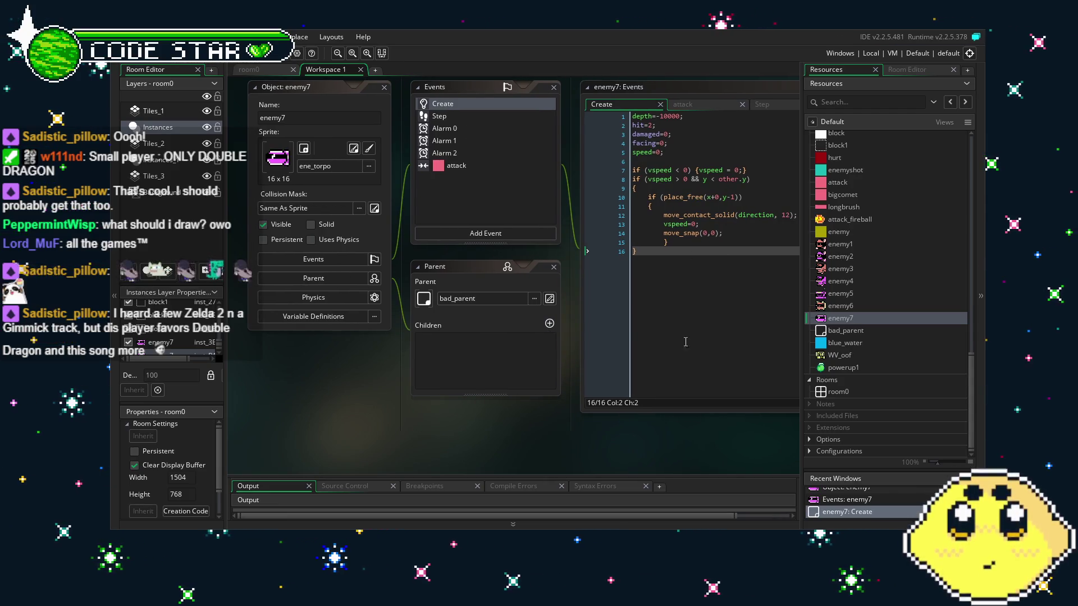
{"action": "mouse_move", "coordinate": [616, 451]}
{"action": "left_mouse_down"}
{"action": "mouse_move", "coordinate": [518, 436]}
{"action": "mouse_move", "coordinate": [647, 435]}
{"action": "left_mouse_up"}
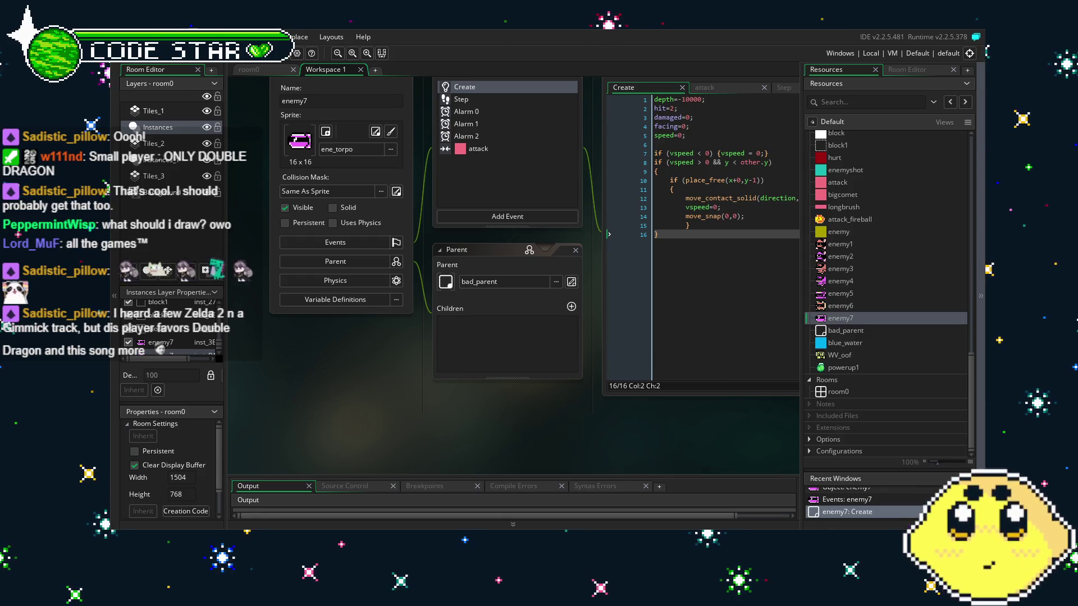
{"action": "left_click_drag", "start_coordinate": [500, 459], "coordinate": [515, 460]}
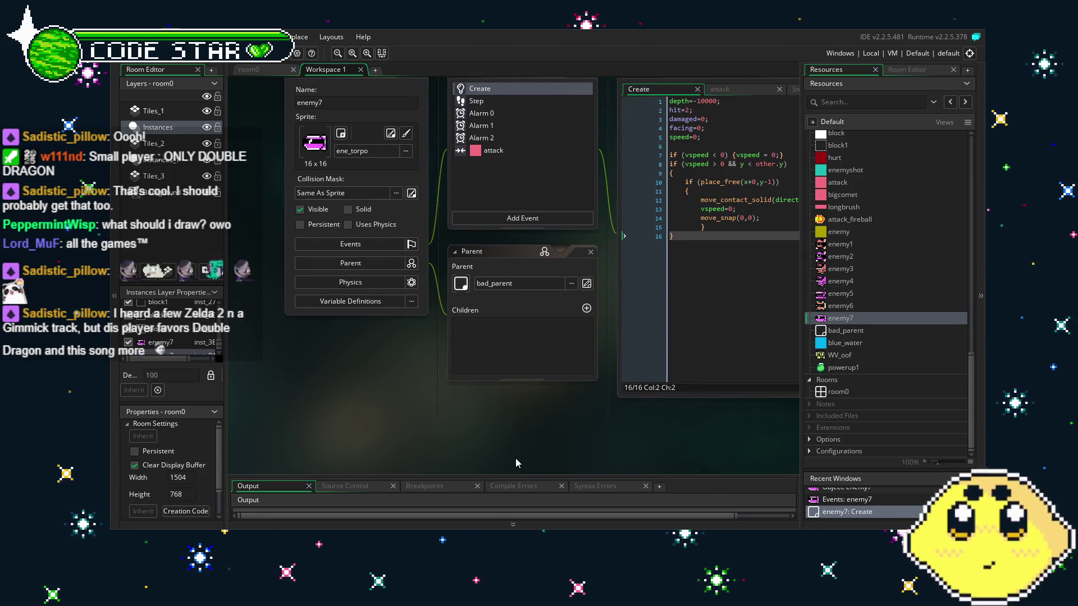
{"action": "left_click_drag", "start_coordinate": [488, 425], "coordinate": [467, 438]}
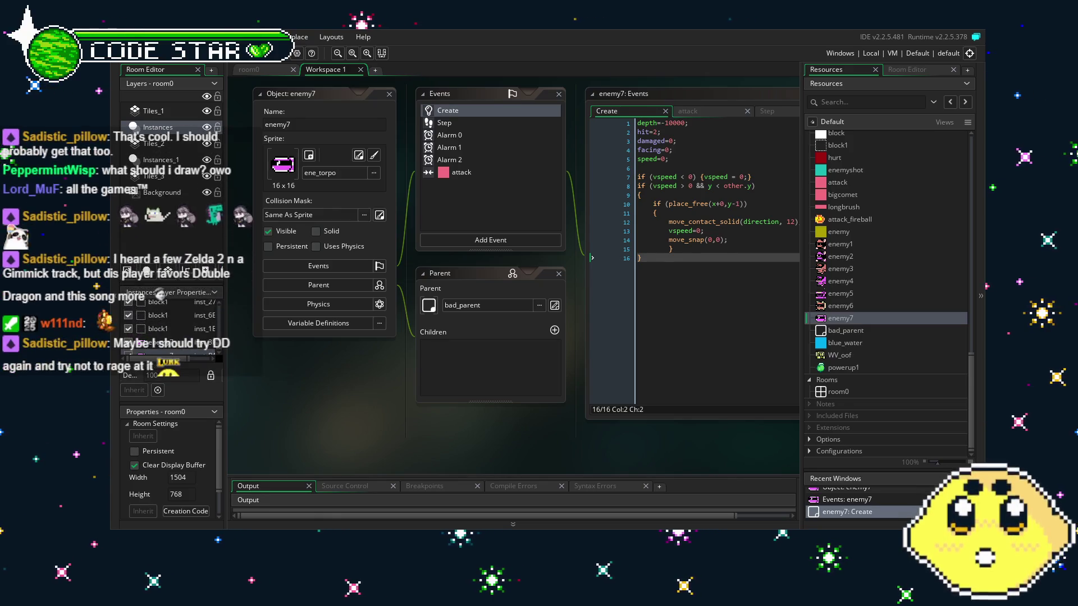
{"action": "key", "text": "Right"}
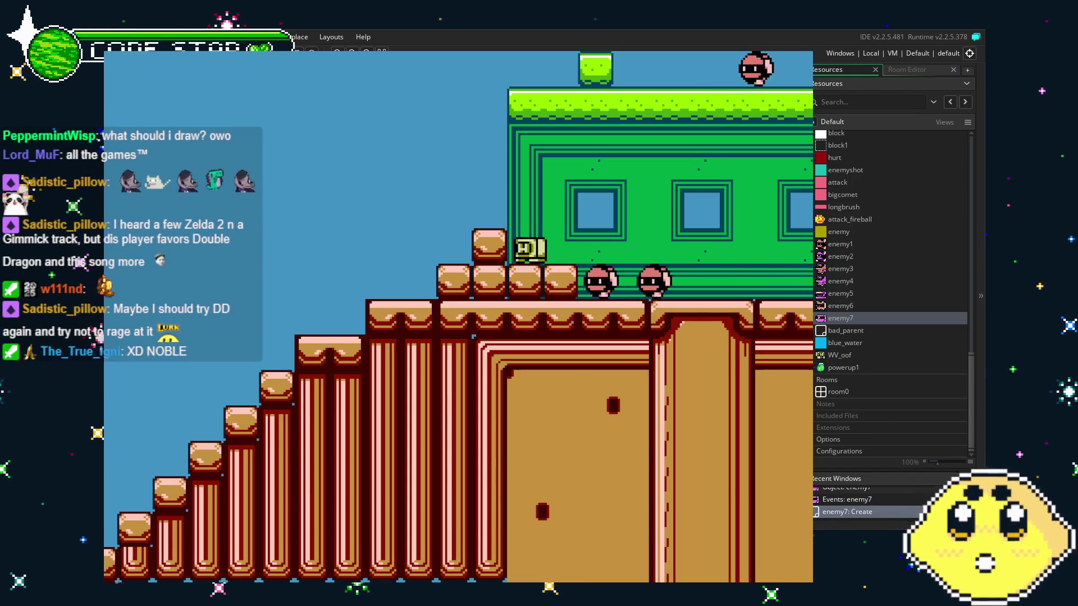
{"action": "key", "text": "Escape"}
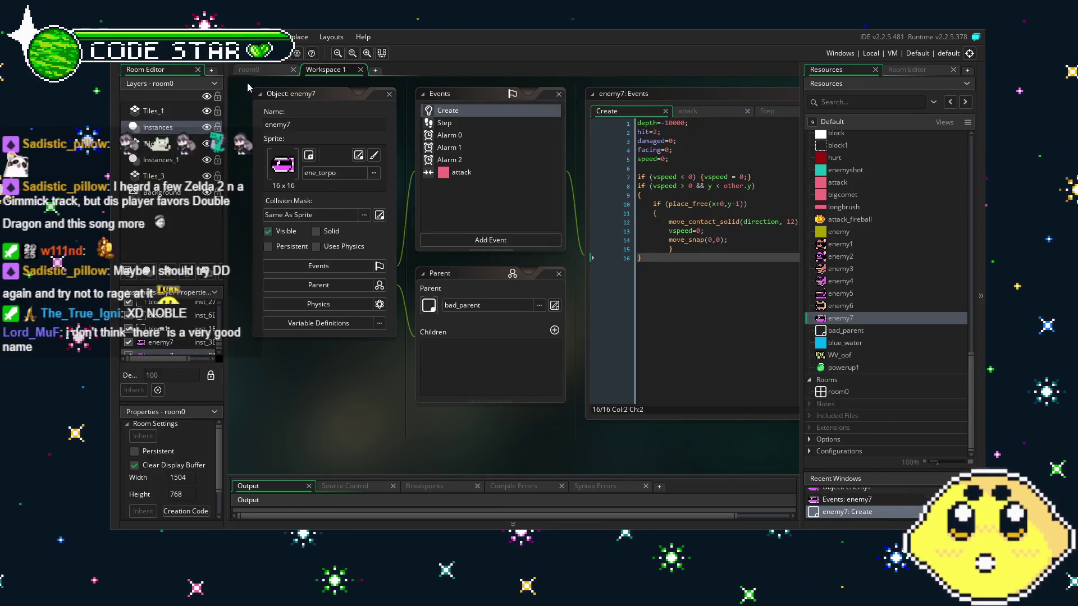
In room0, select the pink enemy instance near the dashed blocks, nudge it left, and delete it
{"action": "left_click", "coordinate": [248, 72]}
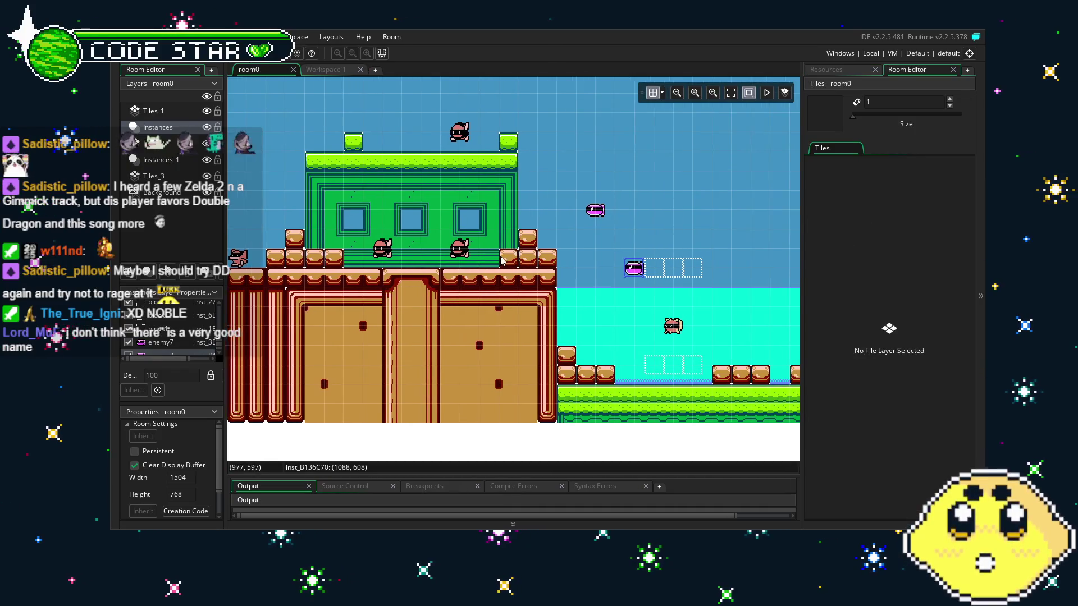
{"action": "left_click", "coordinate": [635, 269]}
{"action": "mouse_move", "coordinate": [635, 270]}
{"action": "left_mouse_down"}
{"action": "mouse_move", "coordinate": [467, 273]}
{"action": "mouse_move", "coordinate": [556, 254]}
{"action": "mouse_move", "coordinate": [612, 264]}
{"action": "left_mouse_up"}
{"action": "key", "text": "Delete"}
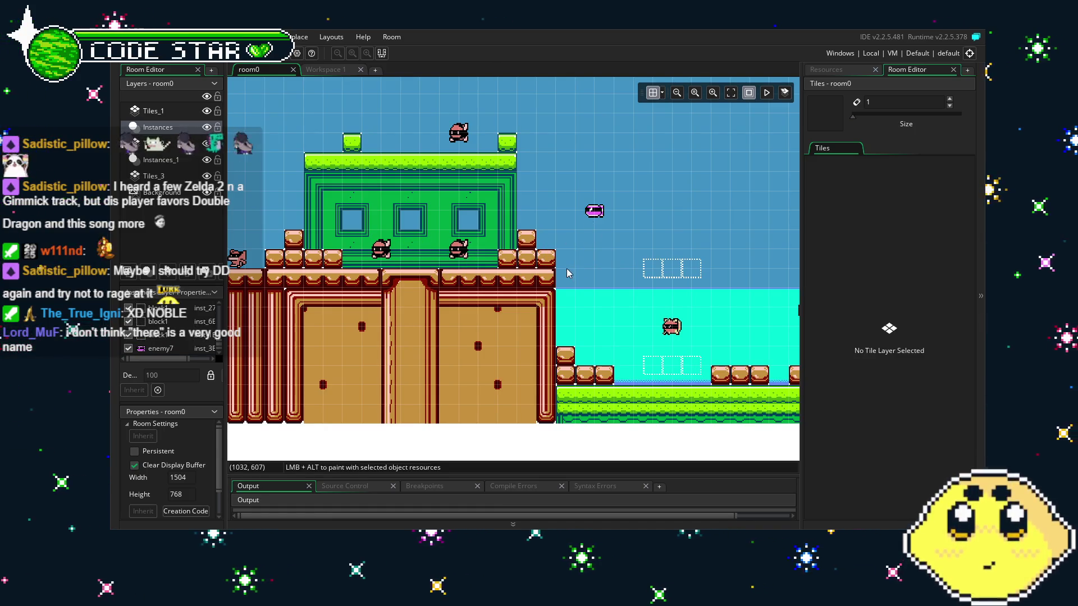
{"action": "scroll", "coordinate": [554, 268], "scroll_direction": "right", "scroll_amount": 1}
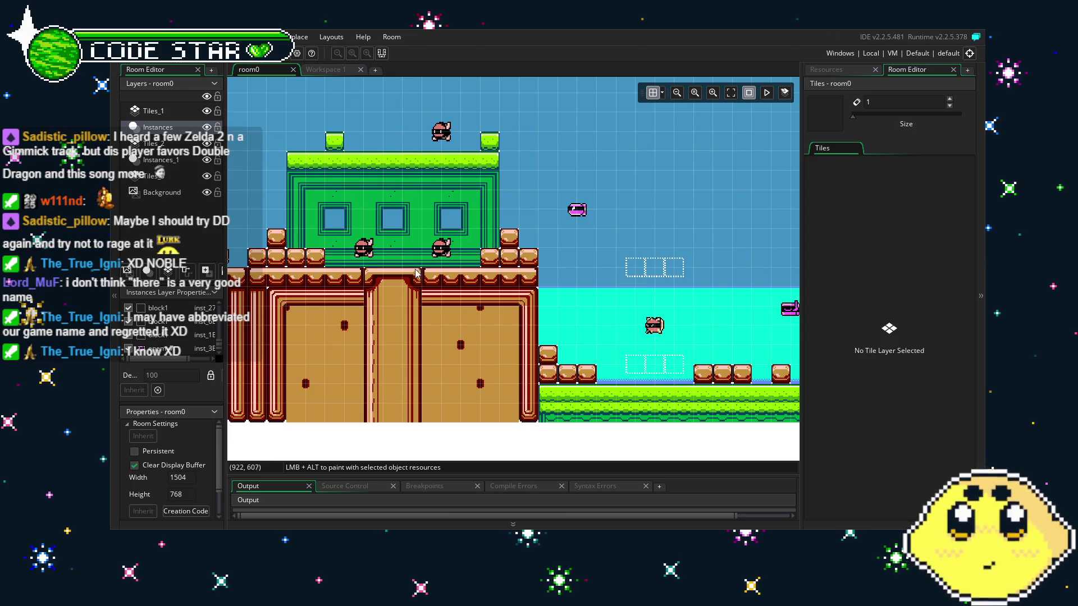
{"action": "left_click_drag", "start_coordinate": [692, 310], "coordinate": [187, 302]}
{"action": "left_click_drag", "start_coordinate": [374, 302], "coordinate": [526, 295]}
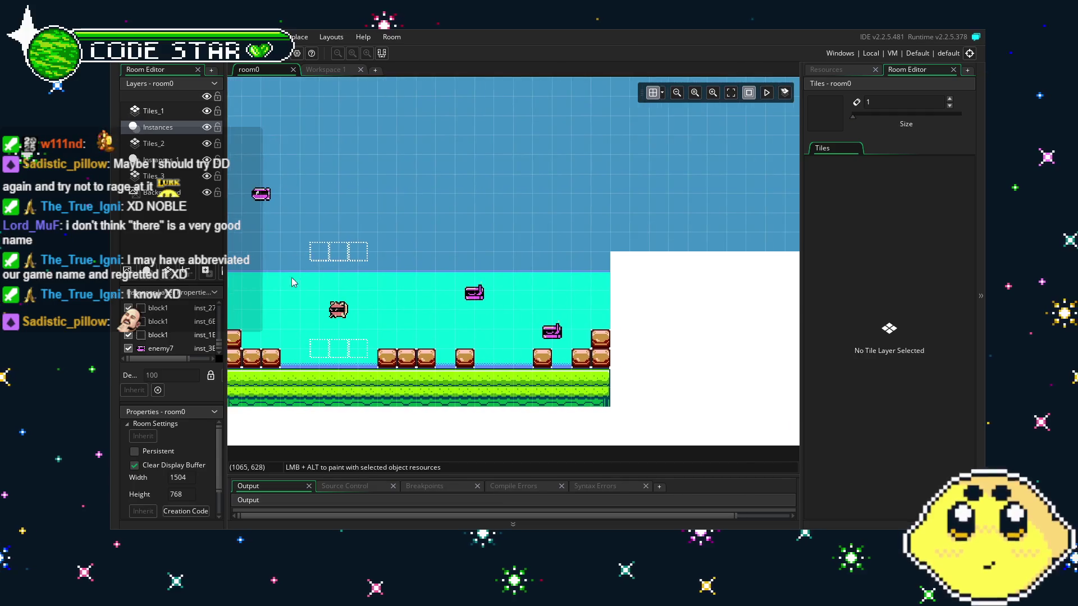
{"action": "mouse_move", "coordinate": [291, 277]}
{"action": "left_mouse_down"}
{"action": "mouse_move", "coordinate": [567, 281]}
{"action": "mouse_move", "coordinate": [595, 292]}
{"action": "left_mouse_up"}
{"action": "left_click_drag", "start_coordinate": [331, 303], "coordinate": [622, 316]}
{"action": "left_click_drag", "start_coordinate": [315, 336], "coordinate": [668, 348]}
{"action": "left_click_drag", "start_coordinate": [584, 348], "coordinate": [325, 348]}
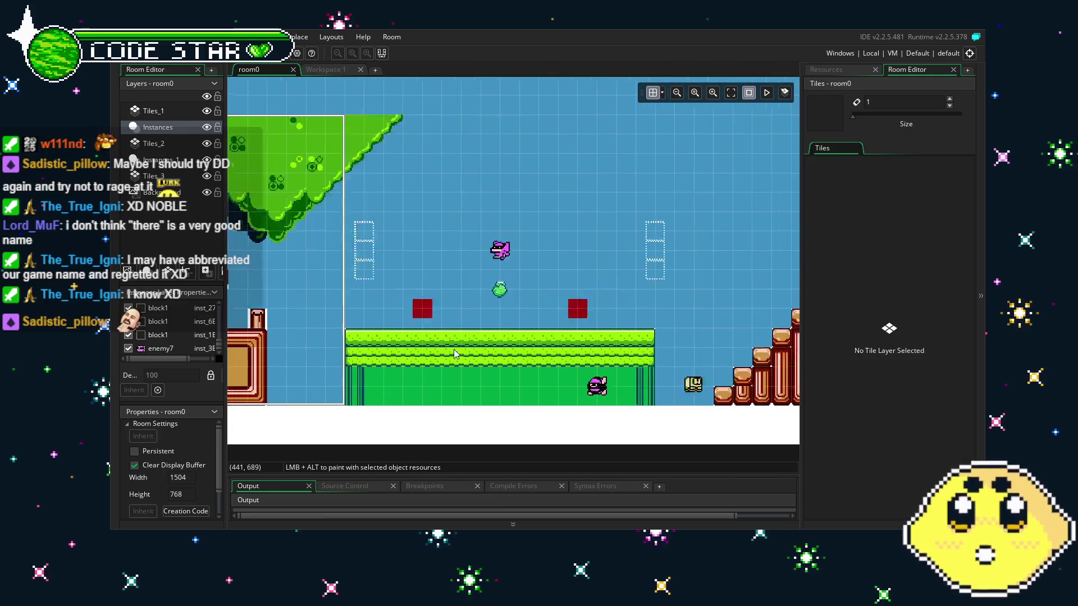
{"action": "left_click_drag", "start_coordinate": [629, 337], "coordinate": [326, 337]}
{"action": "left_click_drag", "start_coordinate": [561, 325], "coordinate": [472, 326]}
{"action": "mouse_move", "coordinate": [702, 320]}
{"action": "left_mouse_down"}
{"action": "mouse_move", "coordinate": [336, 309]}
{"action": "mouse_move", "coordinate": [315, 335]}
{"action": "left_mouse_up"}
{"action": "mouse_move", "coordinate": [537, 335]}
{"action": "left_mouse_down"}
{"action": "mouse_move", "coordinate": [500, 334]}
{"action": "mouse_move", "coordinate": [518, 333]}
{"action": "left_mouse_up"}
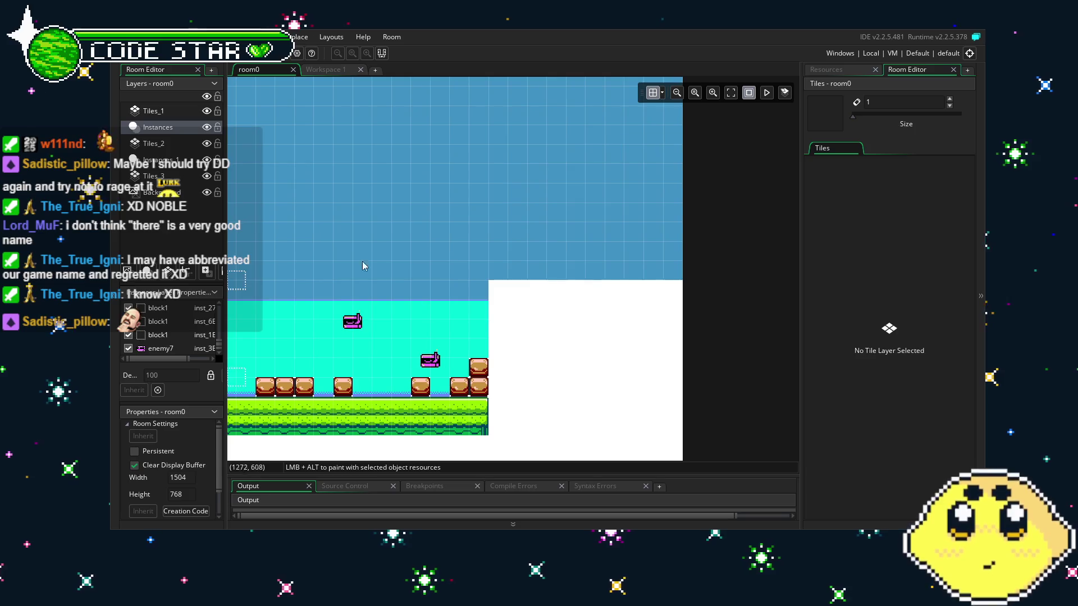